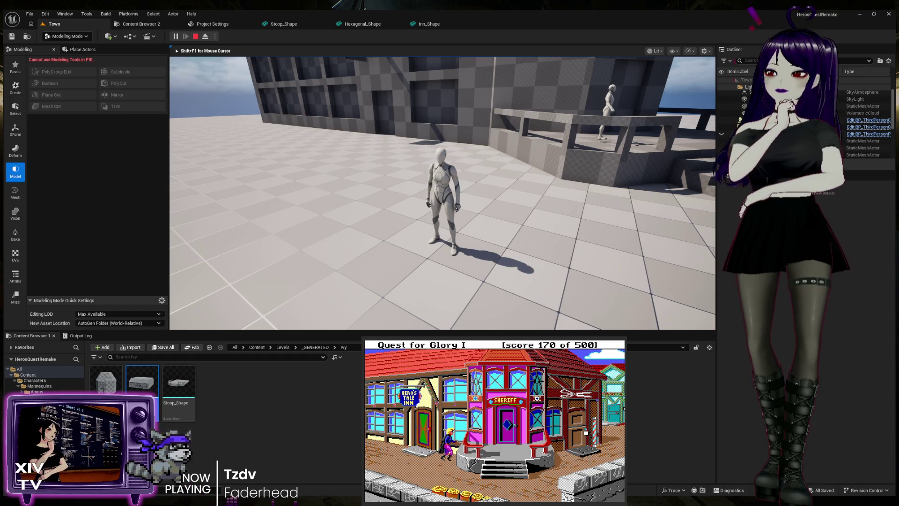
Step: Run the mannequin toward the inn building and its stoop steps
key(w)
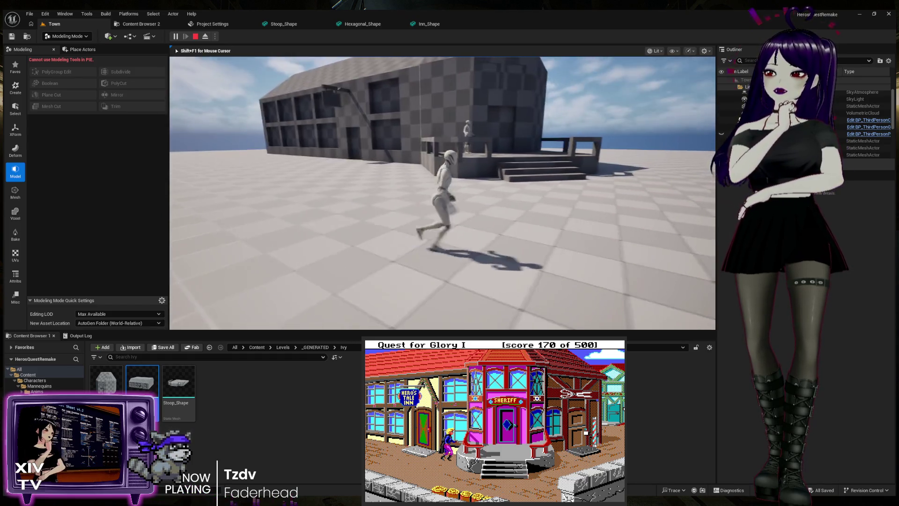
key(w)
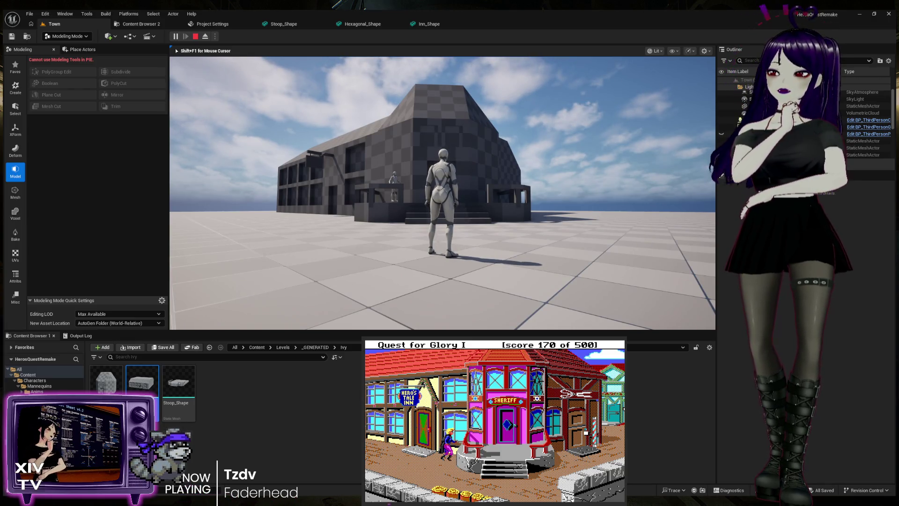
mouse_move(442, 192)
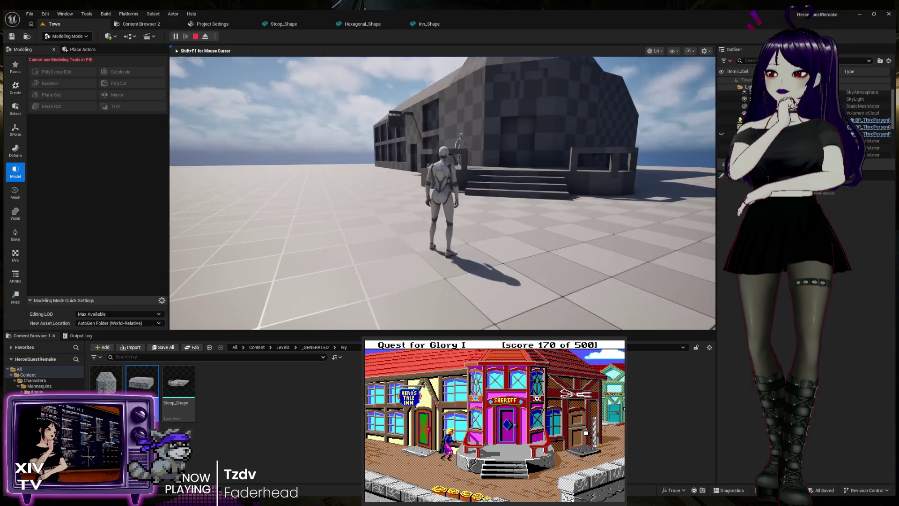
key(w)
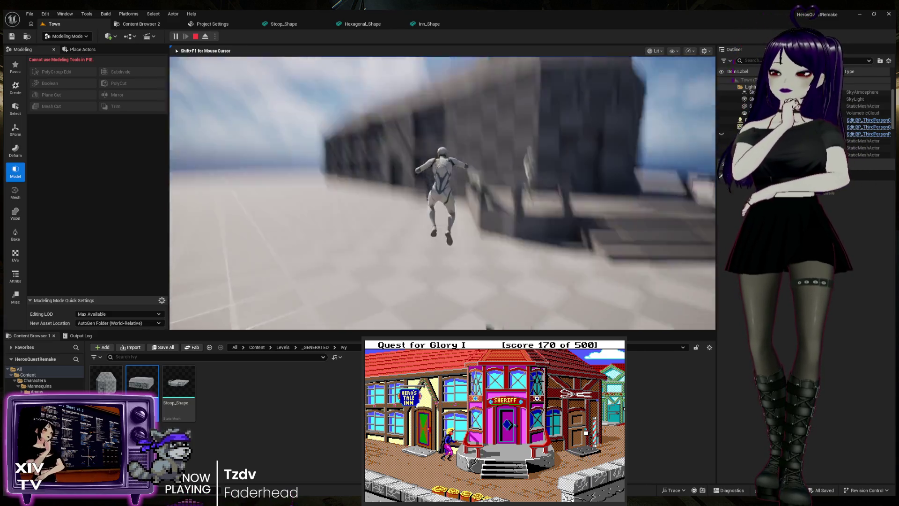
key(w)
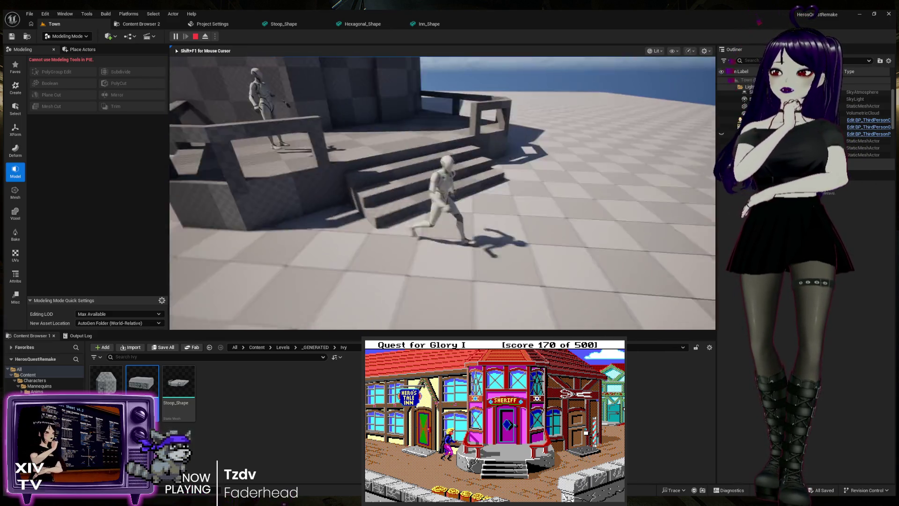
key(w)
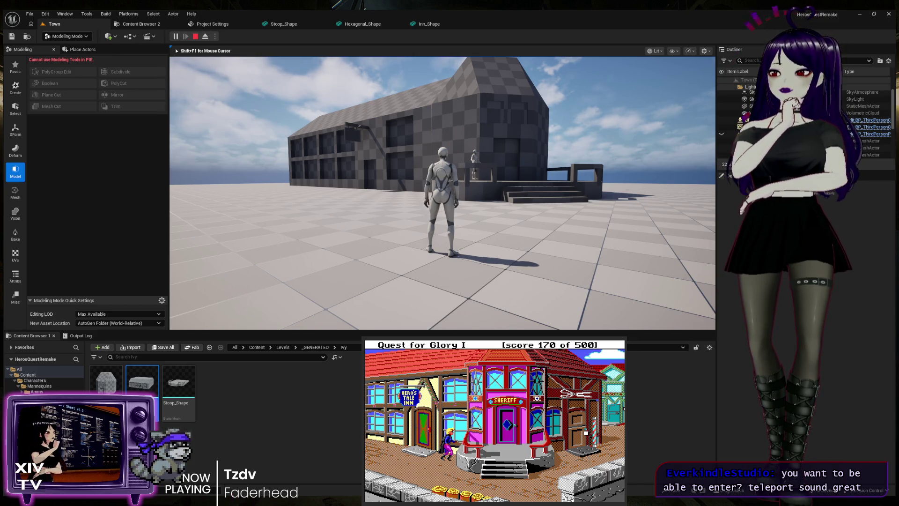
key(w)
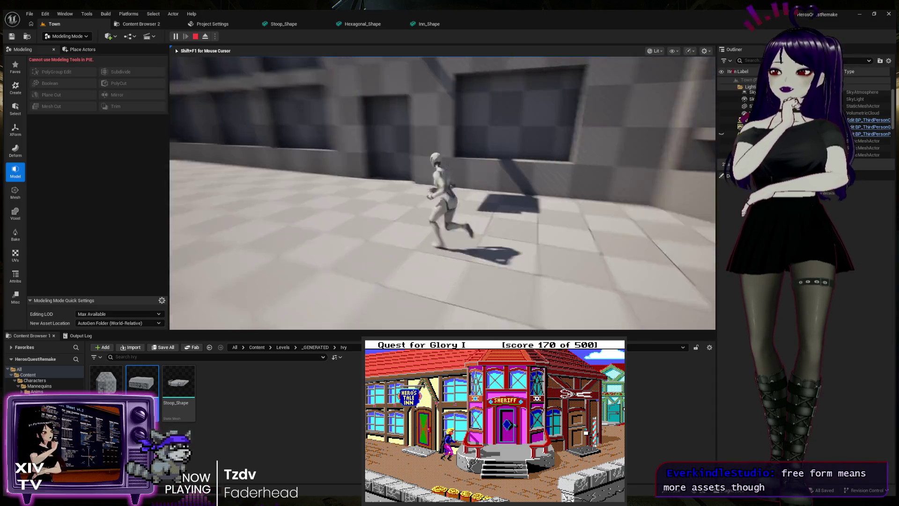
Step: Jump the mannequin beside the building, then run it across the plaza
key(space)
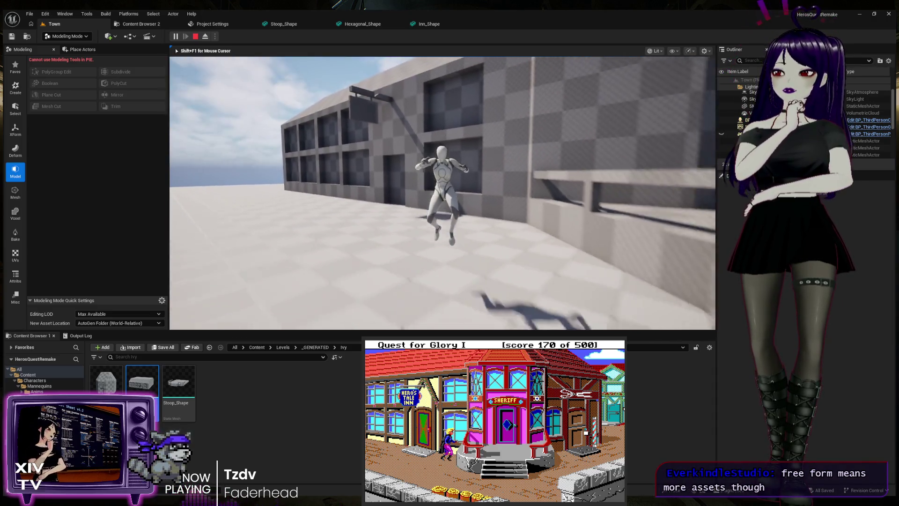
key(space)
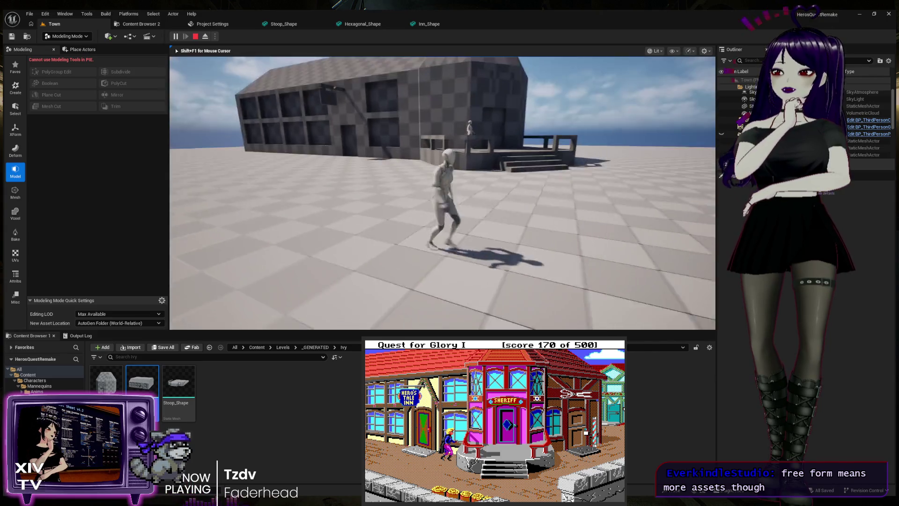
key(a)
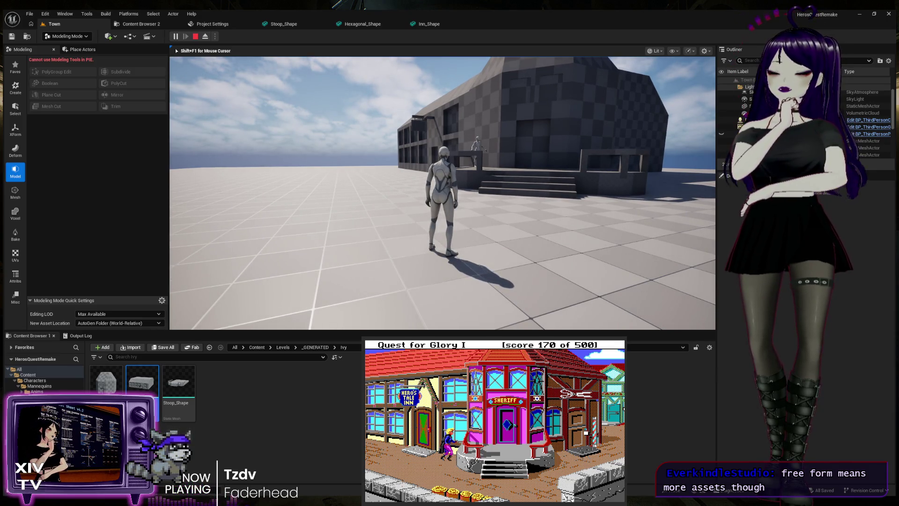
key(w)
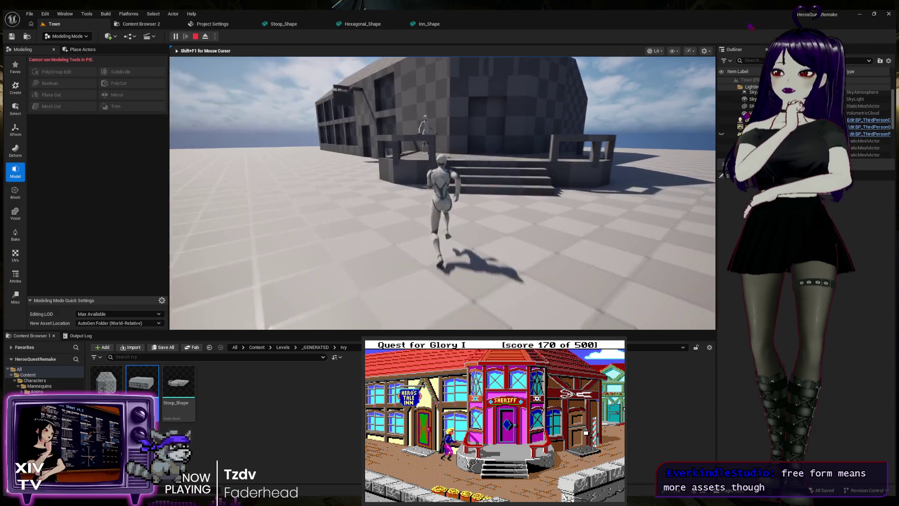
key(a)
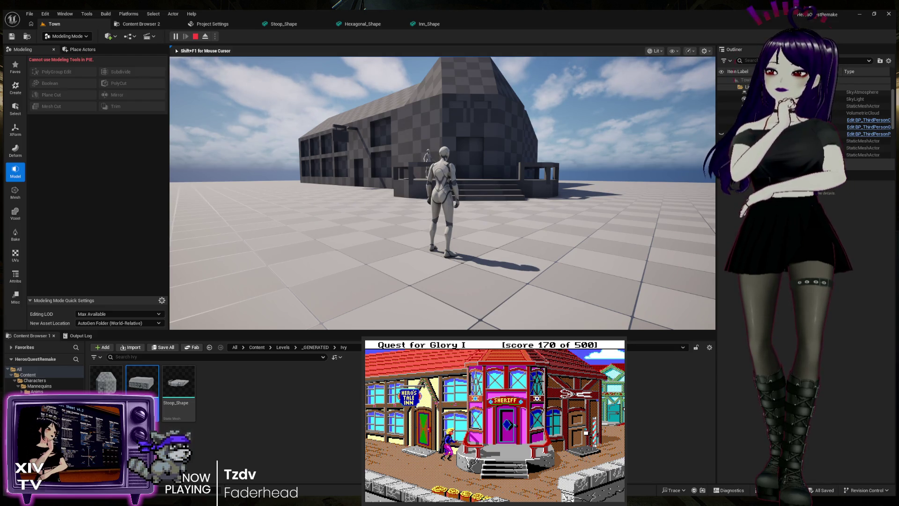
Step: Run the mannequin up to the inn's wall to compare its scale
key(w)
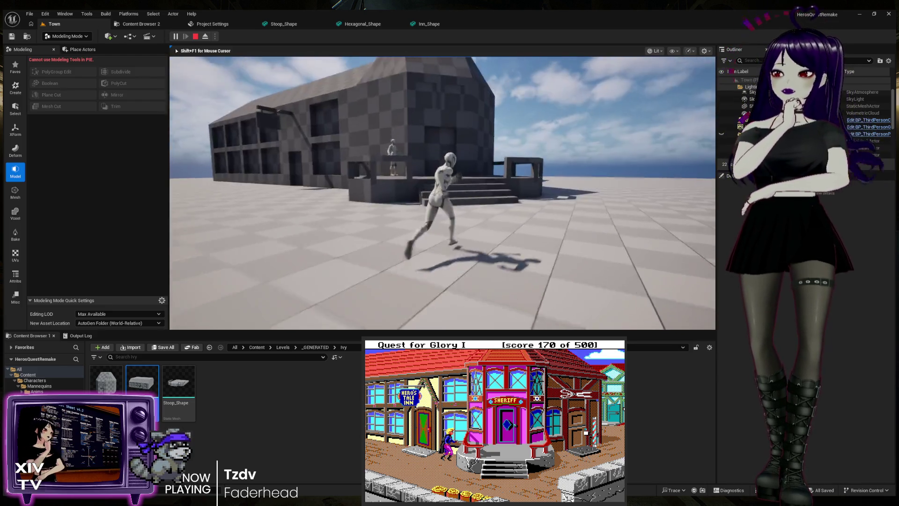
key(w)
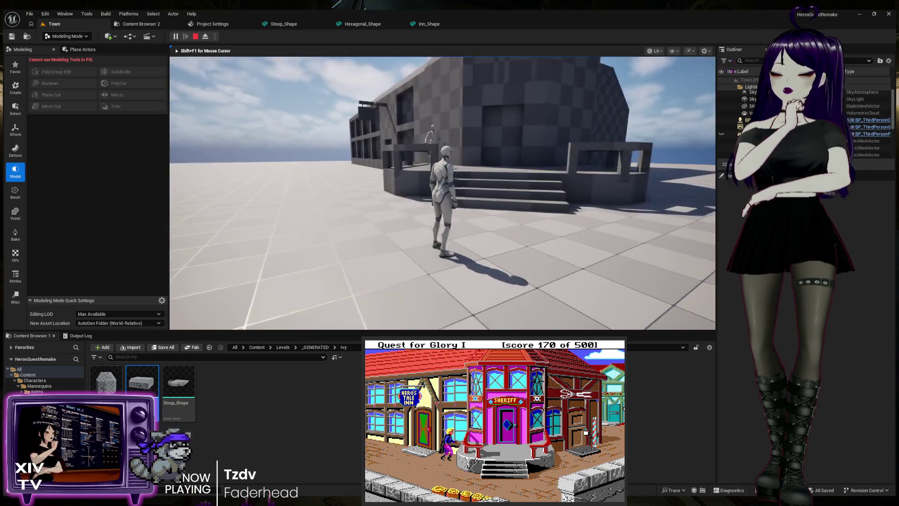
key(a)
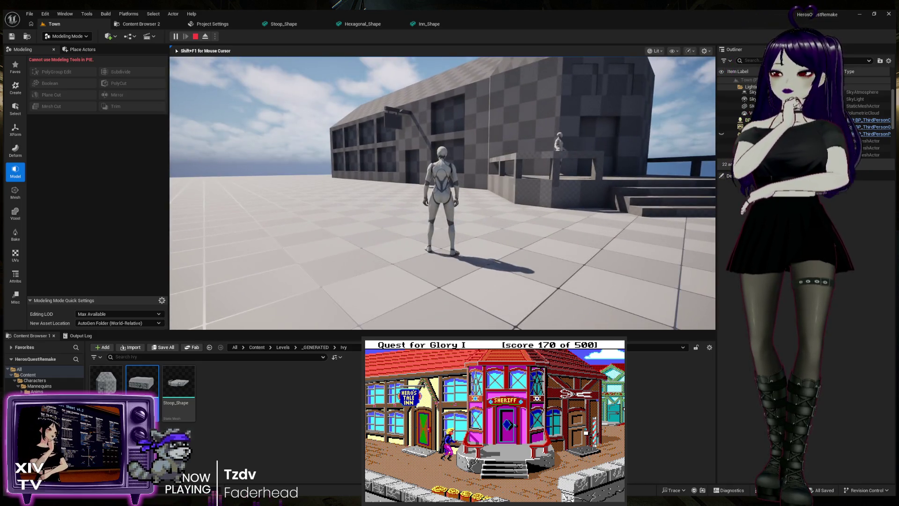
key(w)
key(w)
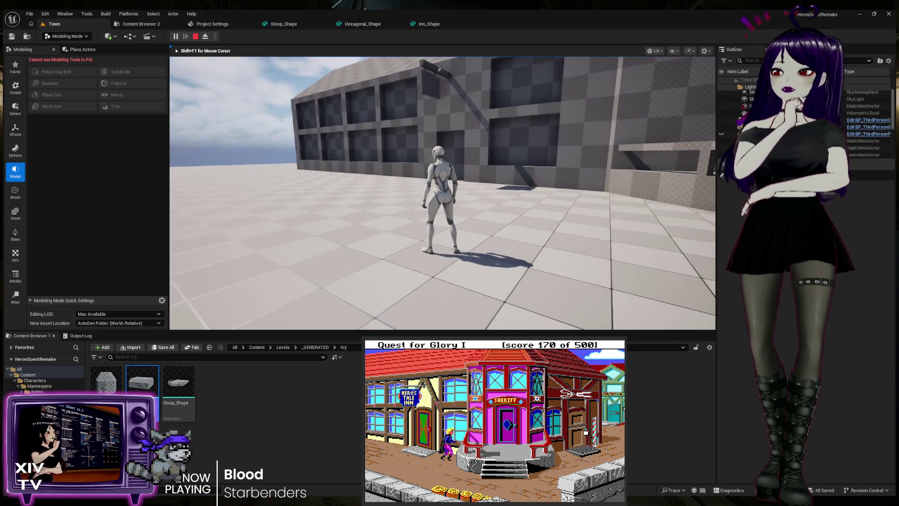
key(a)
key(w)
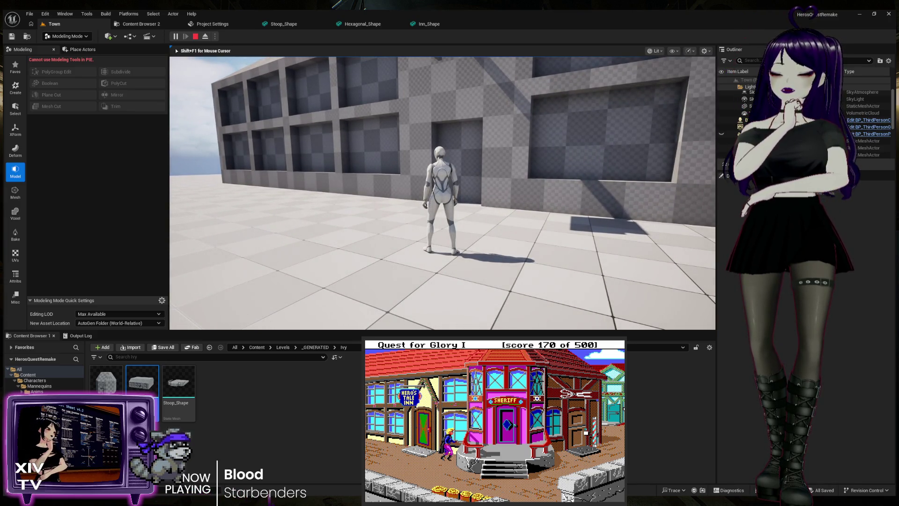
key(w)
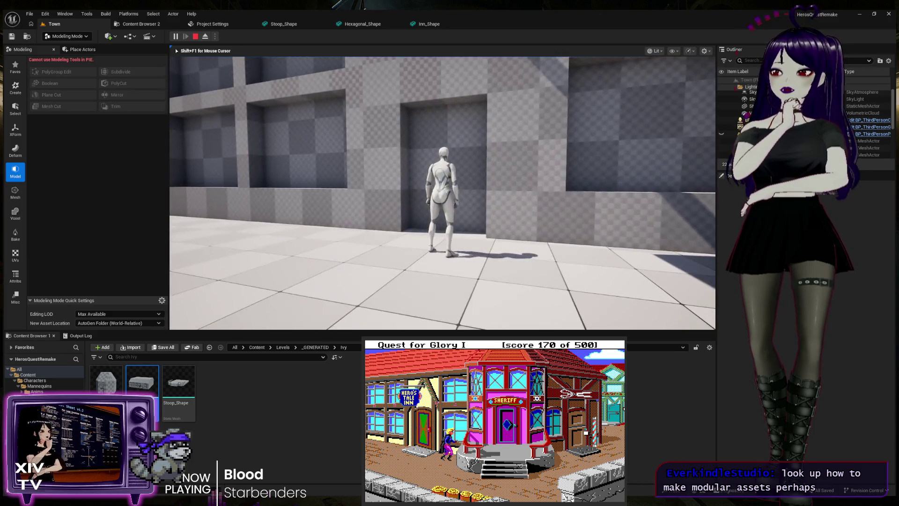
Step: Run the mannequin along the building's side and back toward the stoop
key(s)
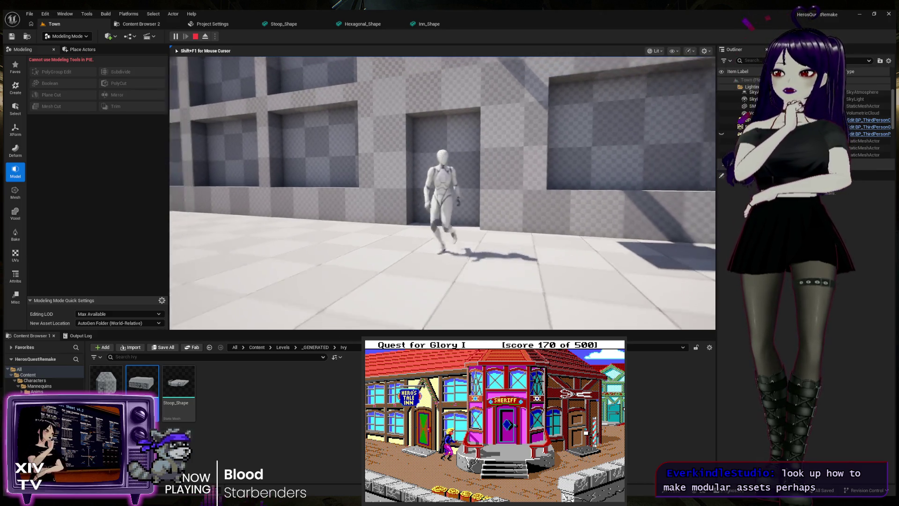
key(a)
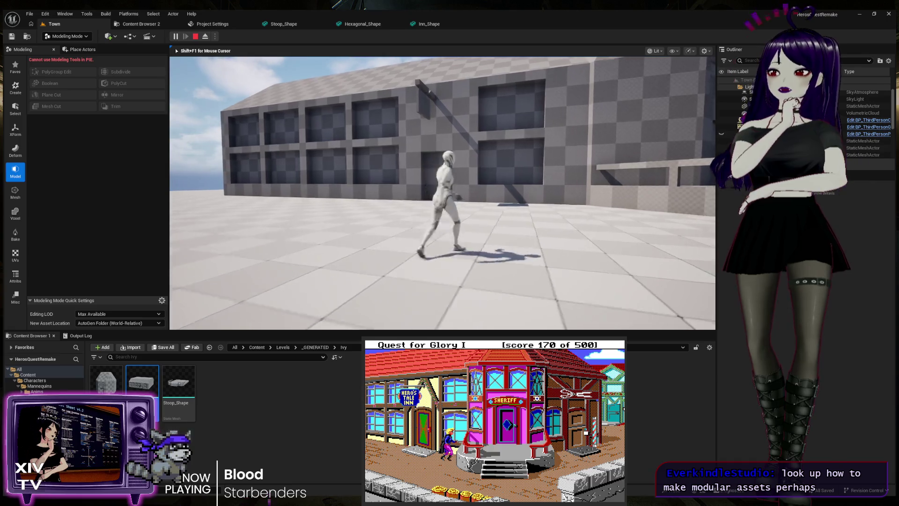
key(a)
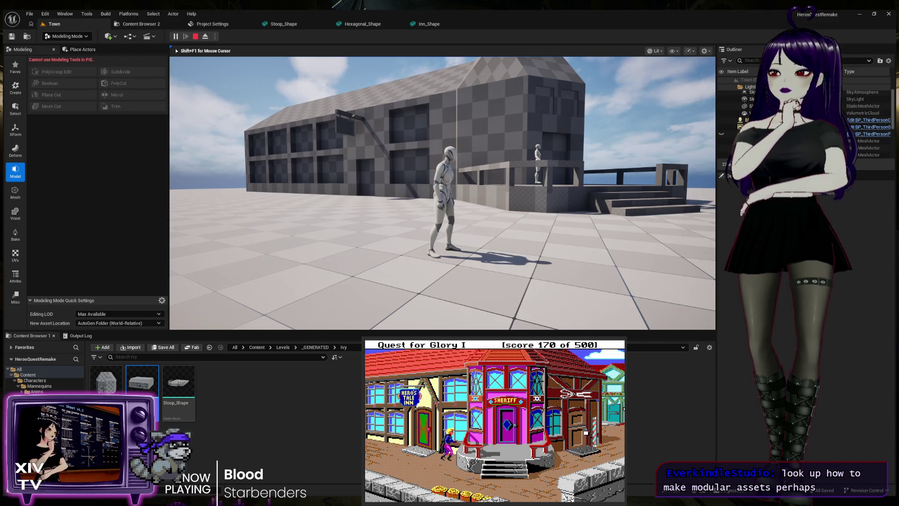
key(w)
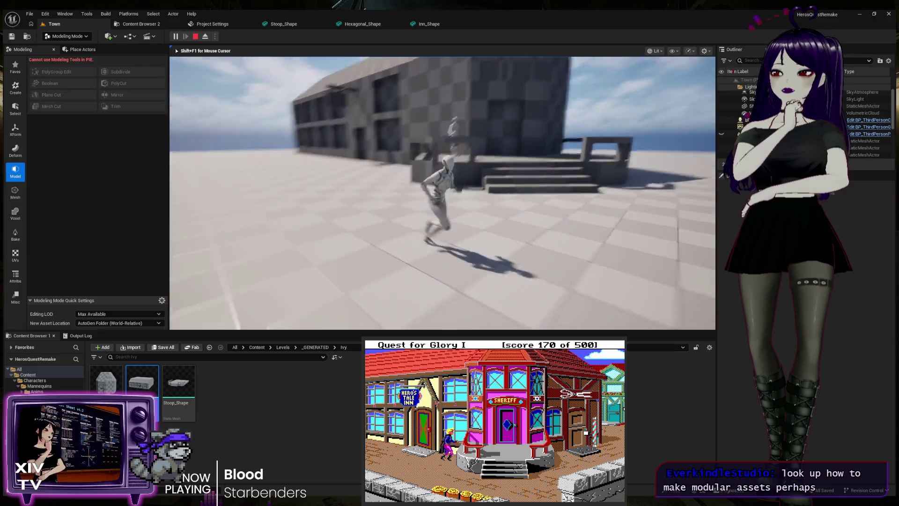
key(w)
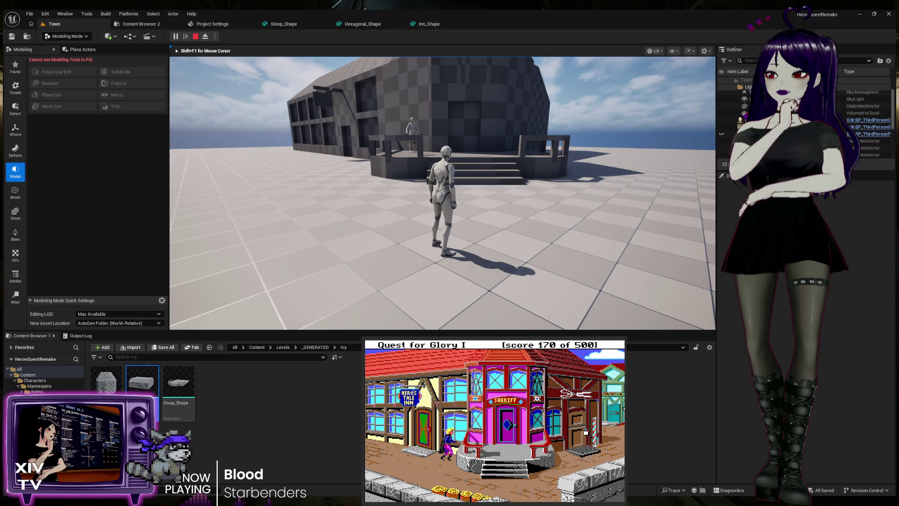
key(a)
key(w)
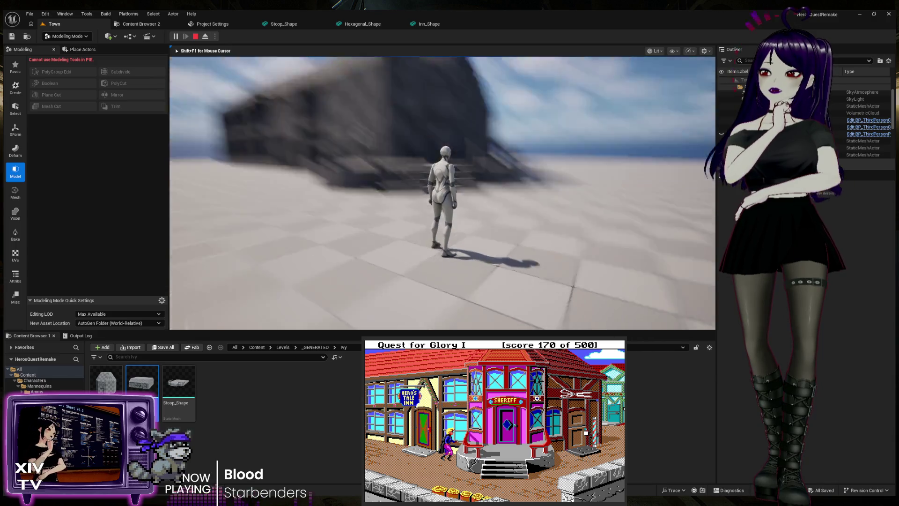
key(w)
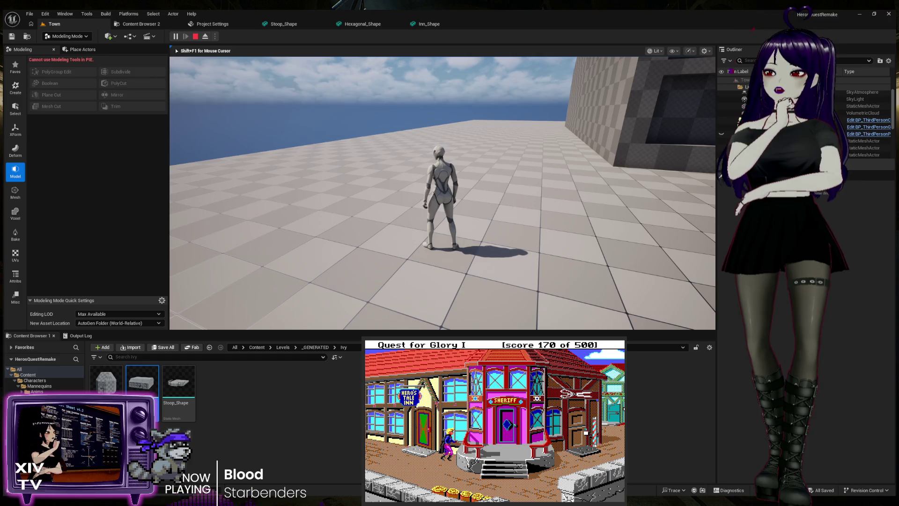
key(w)
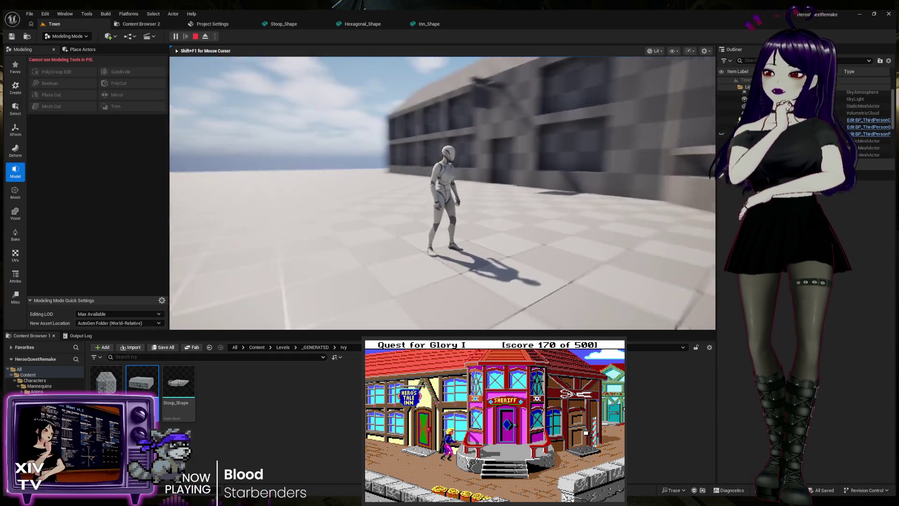
Step: Run the mannequin along the inn's wall to compare heights, then away across the plaza
key(w)
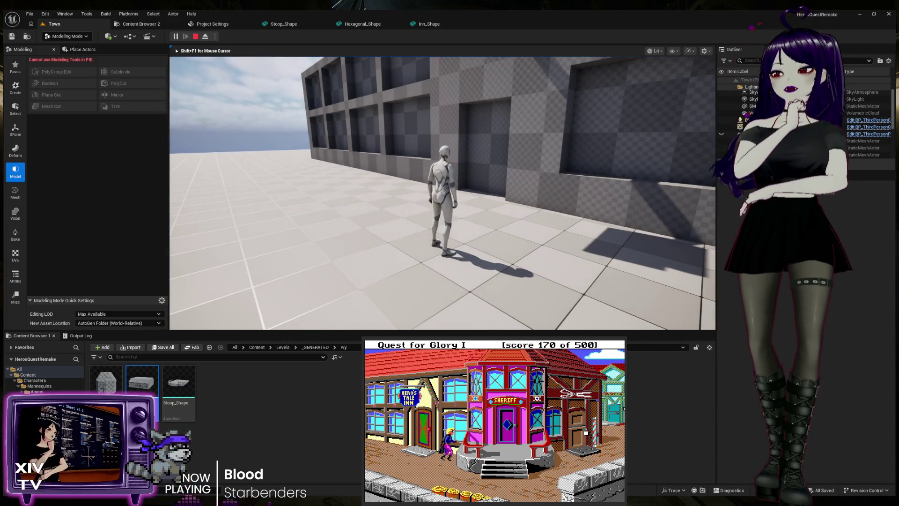
key(w)
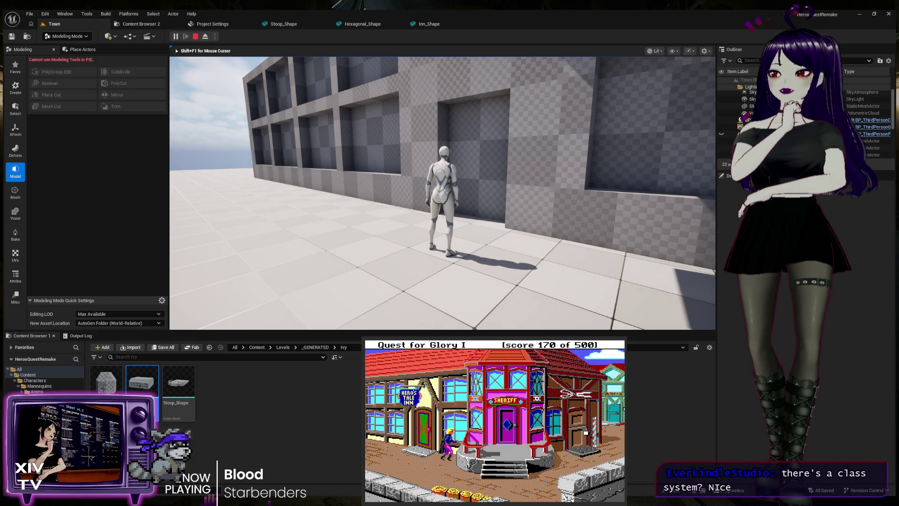
key(w)
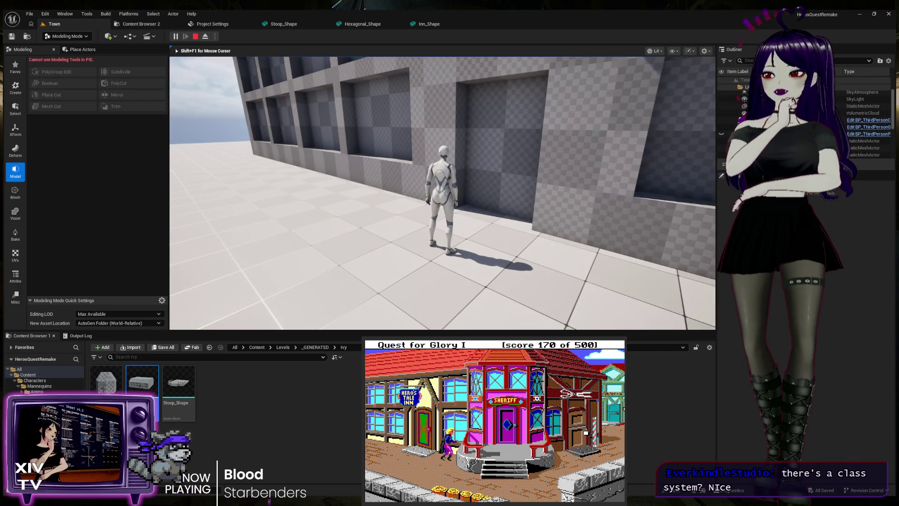
key(d)
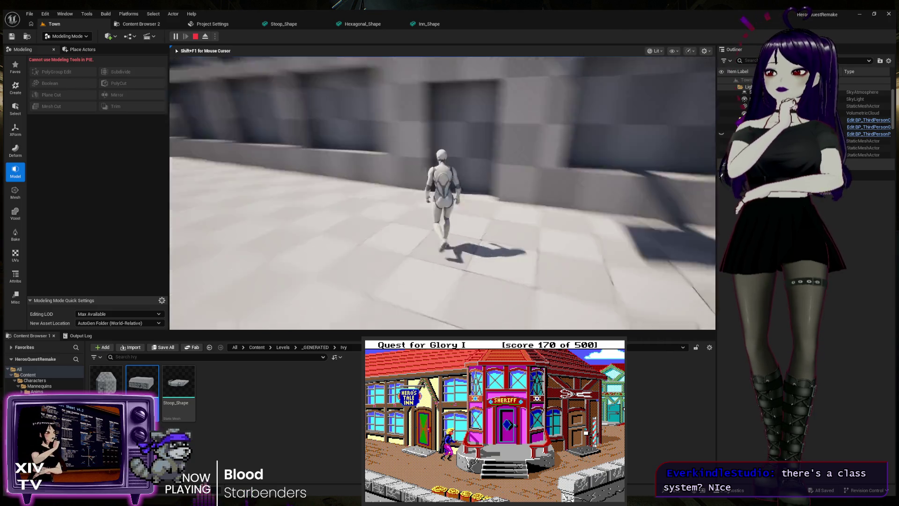
key(w)
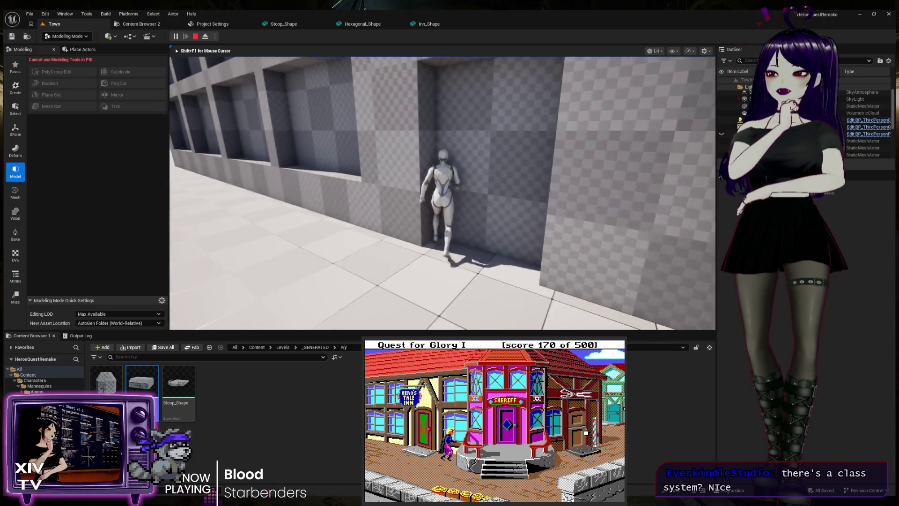
key(a)
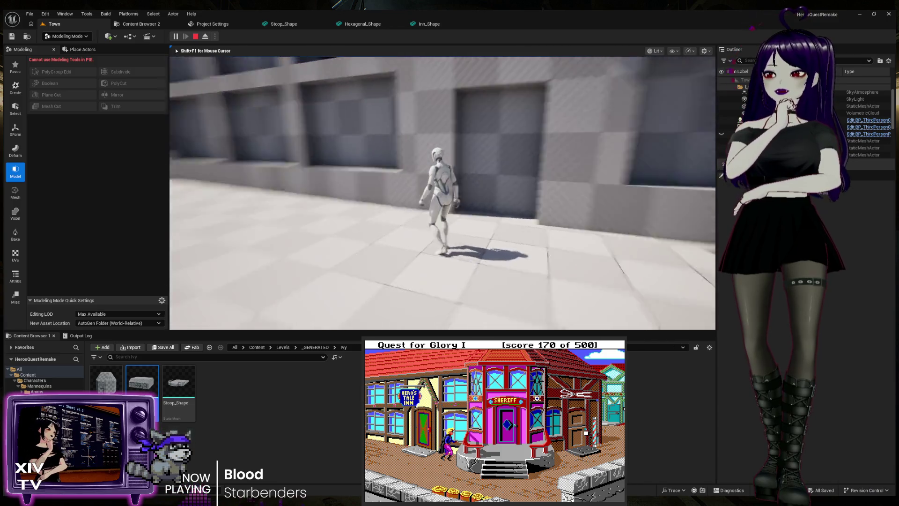
key(w)
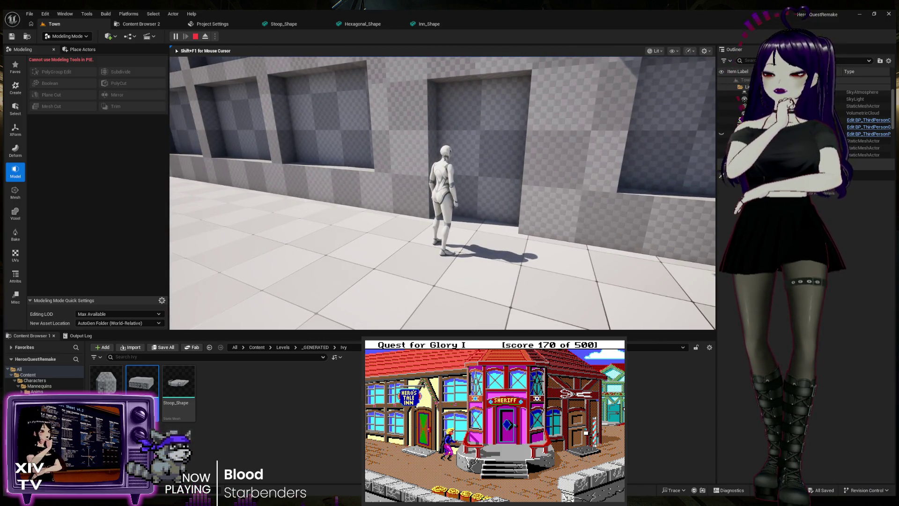
key(w)
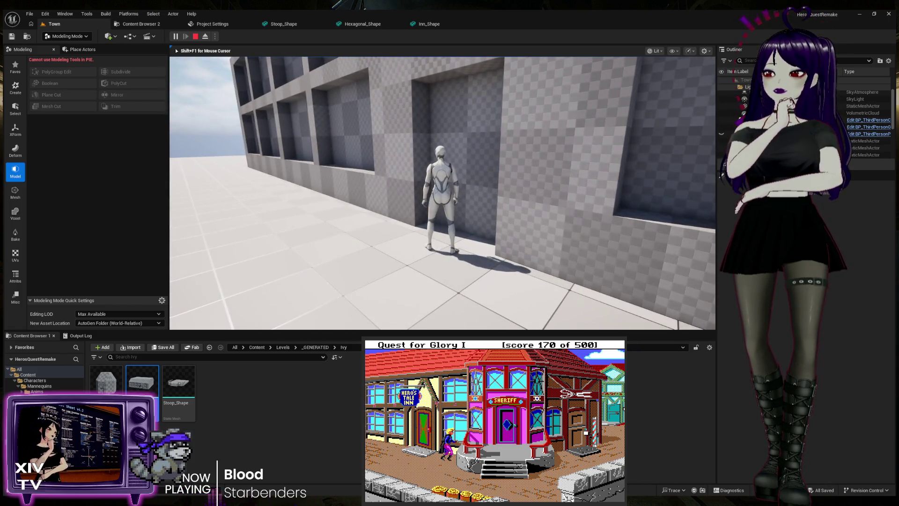
key(w)
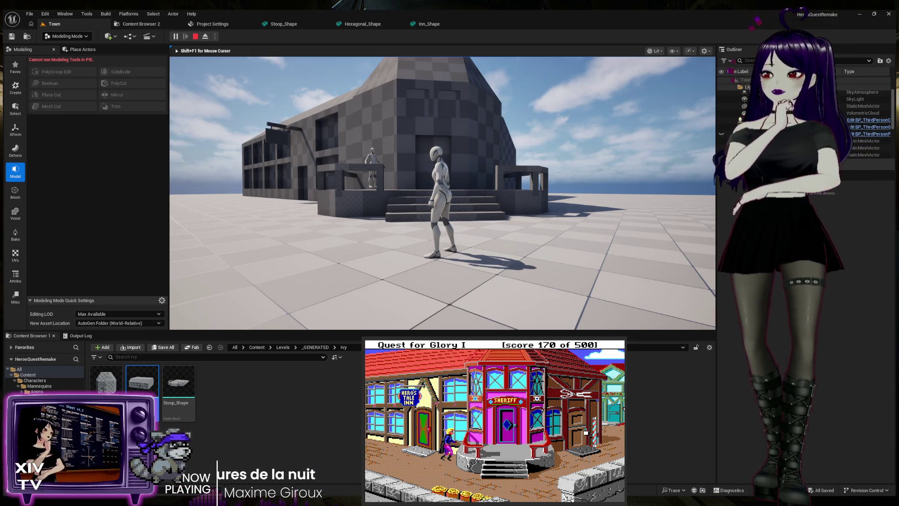
Step: Climb the porch stairs with the mannequin, come back down, and circle around
key(w)
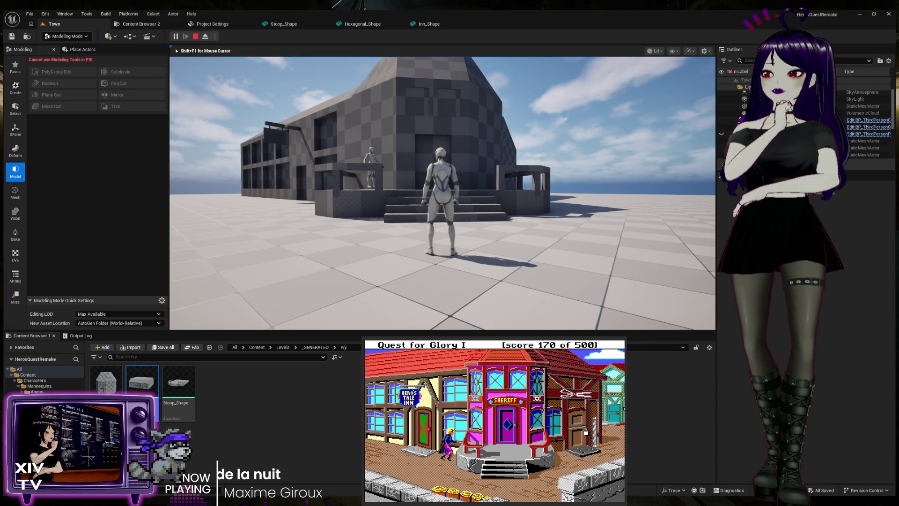
key(w)
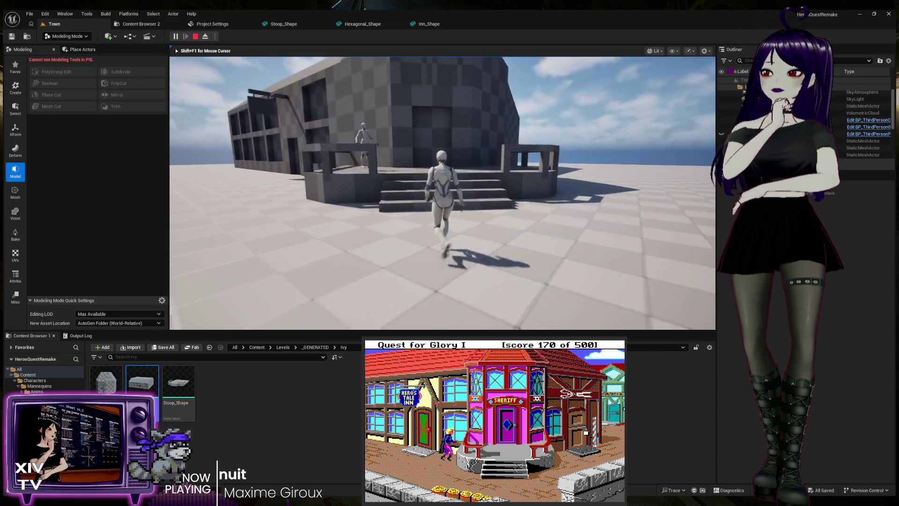
key(s)
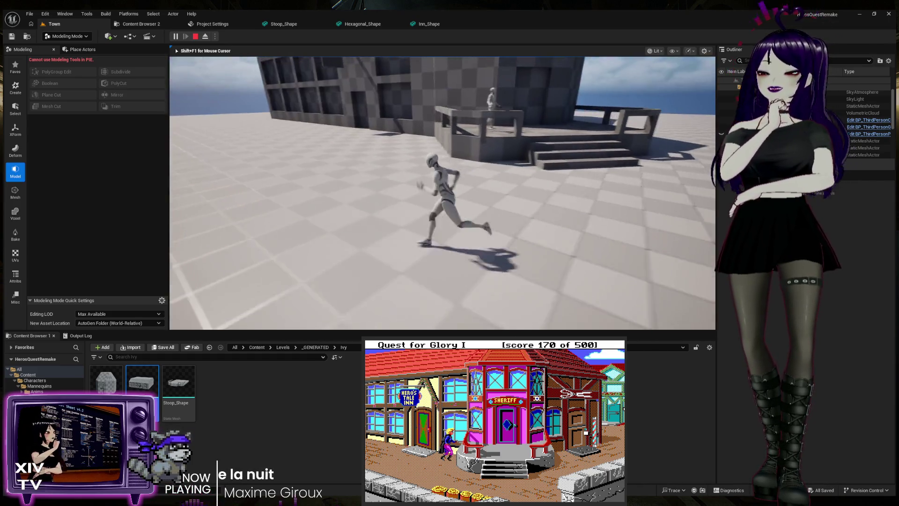
key(a)
key(w)
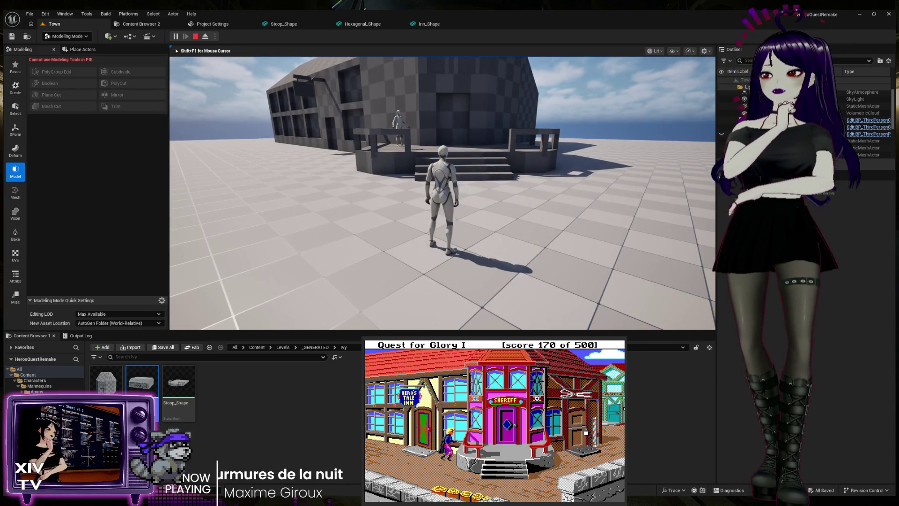
Step: Walk the mannequin in front of the porch stairs and run left to view the inn's side
key(w)
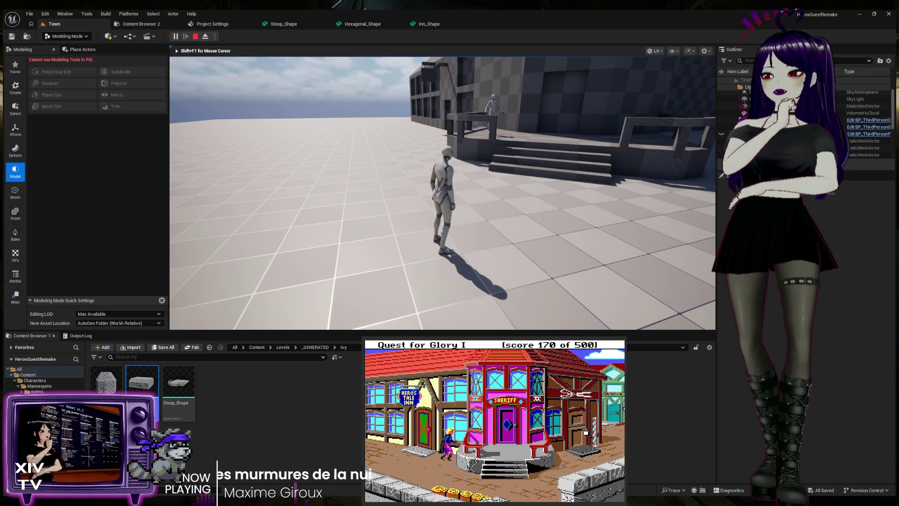
key(a)
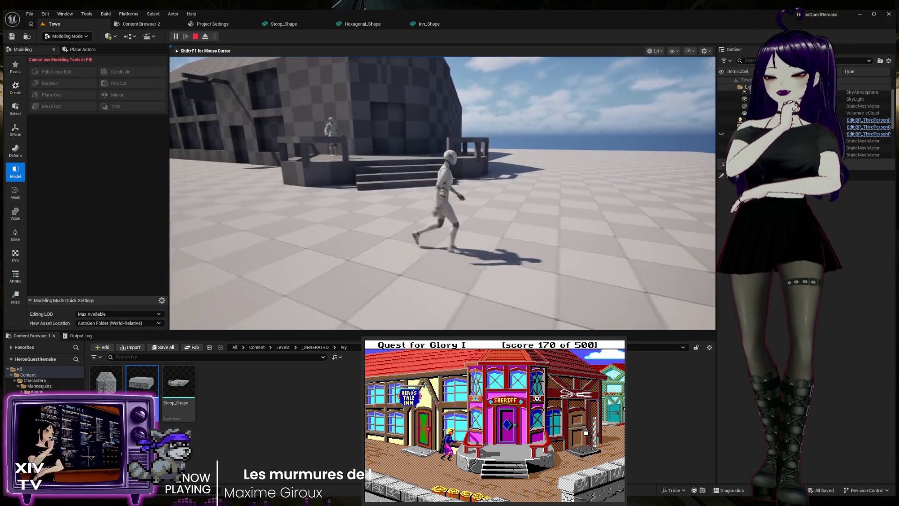
key(w)
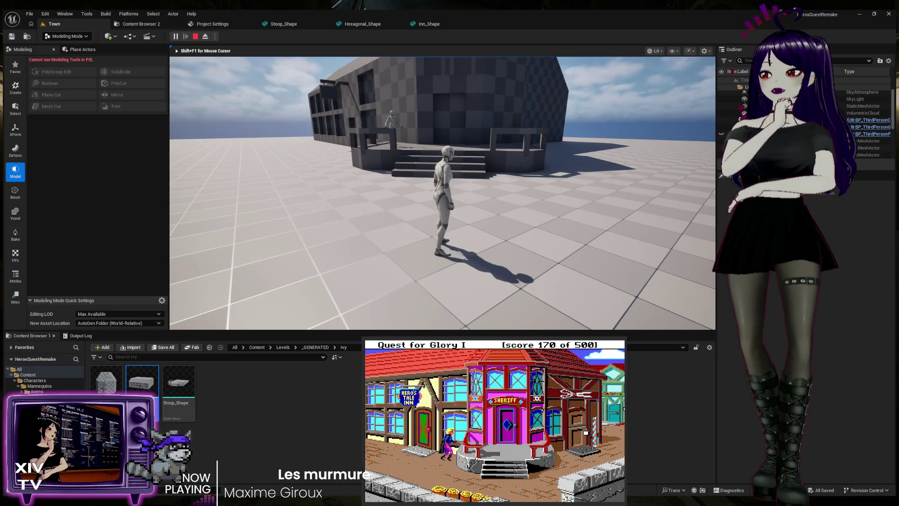
key(w)
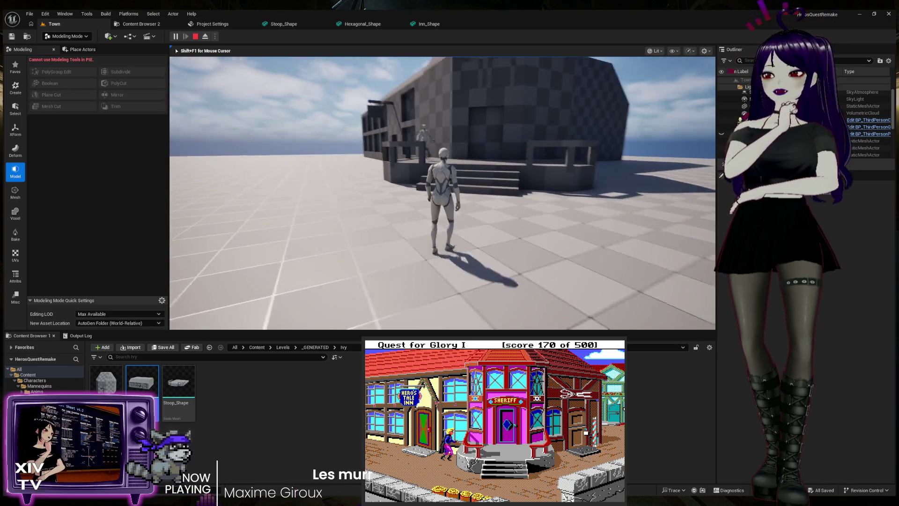
key(w)
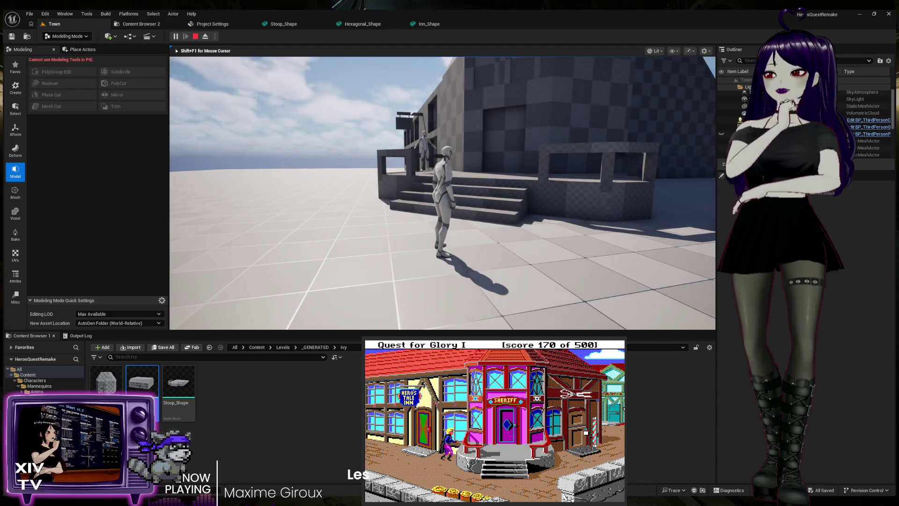
key(a)
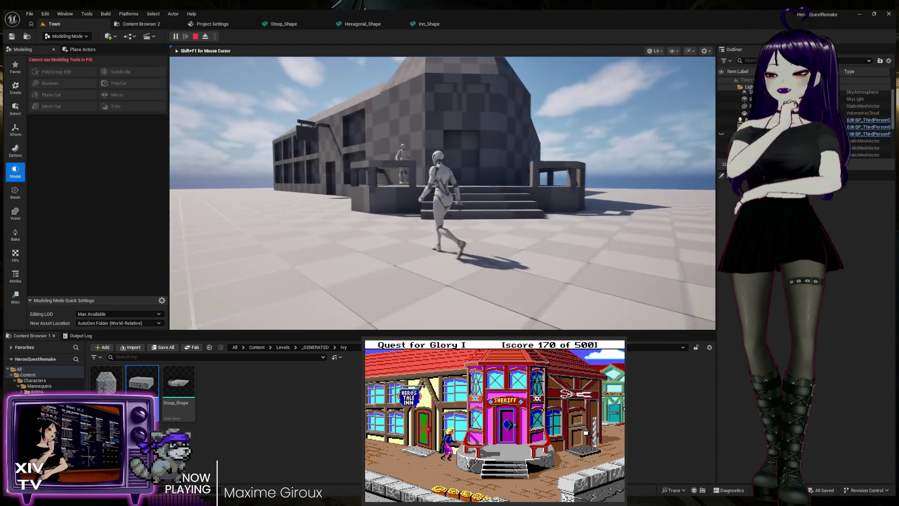
key(w)
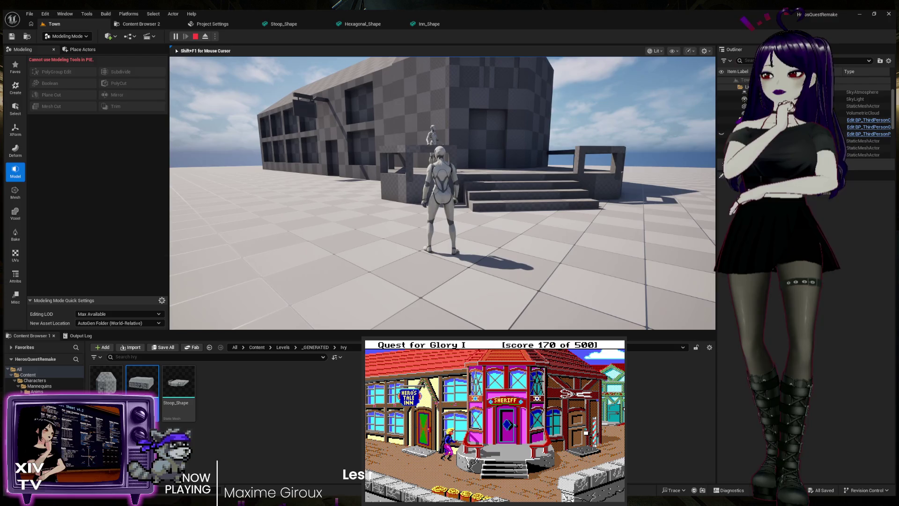
key(a)
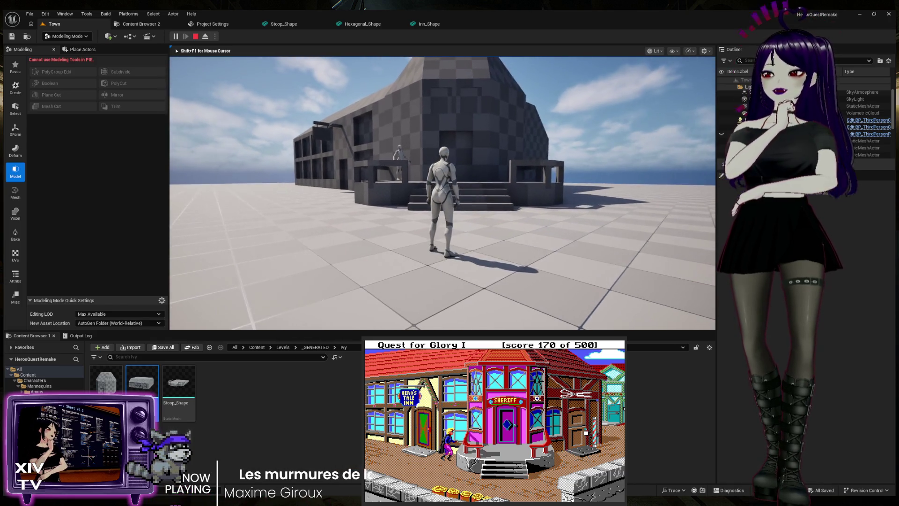
Step: Walk the mannequin up onto the porch, back down, and away across the plaza
key(a)
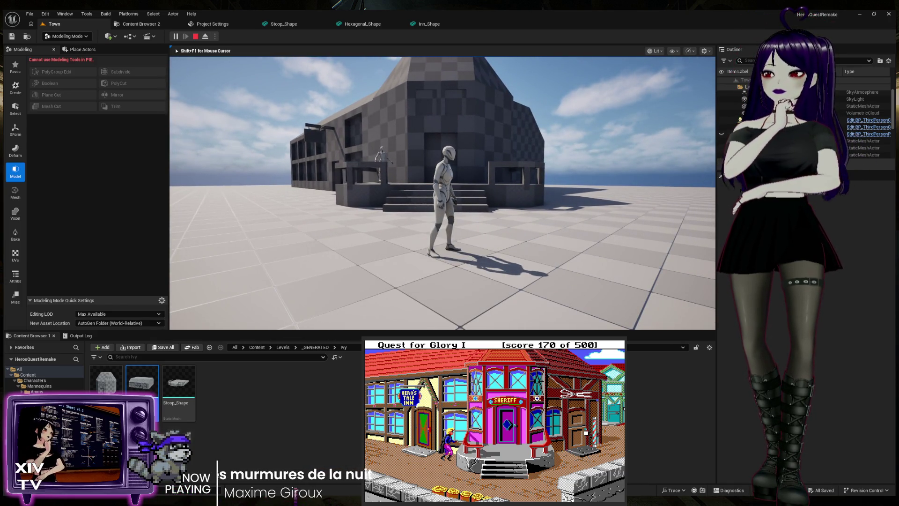
key(w)
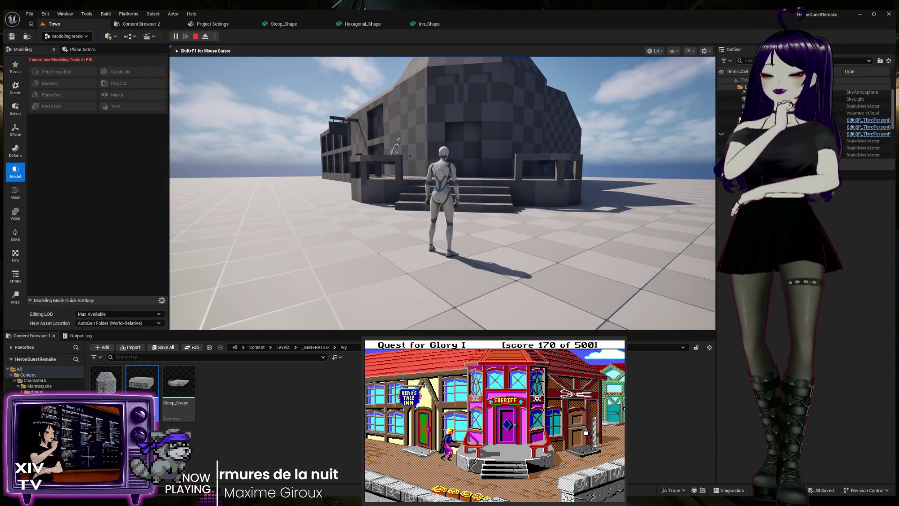
key(w)
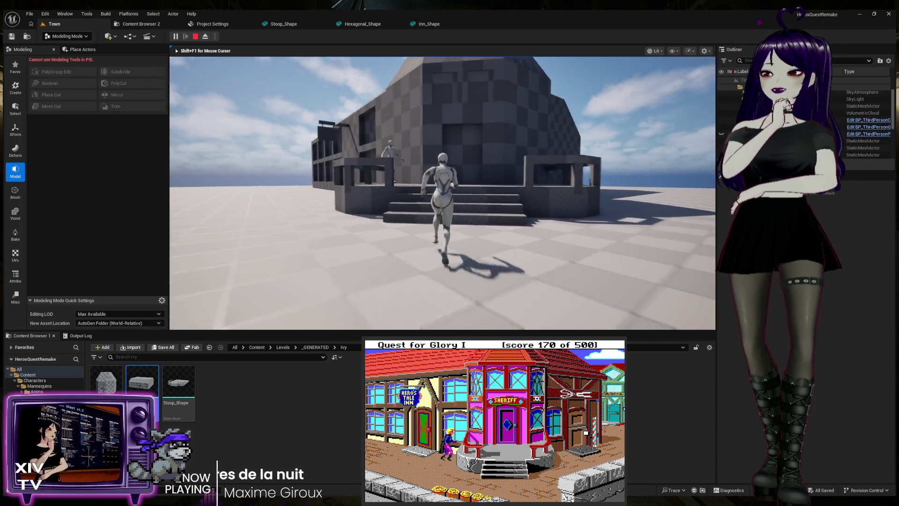
key(s)
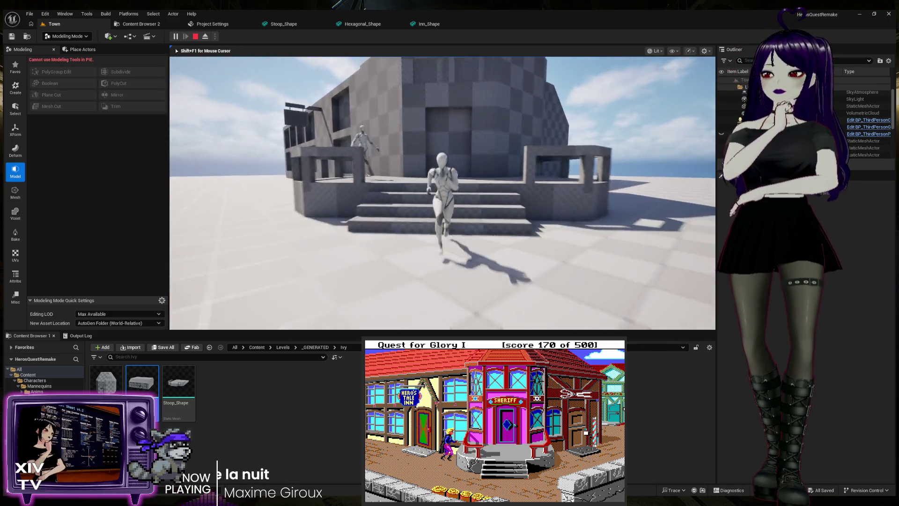
key(w)
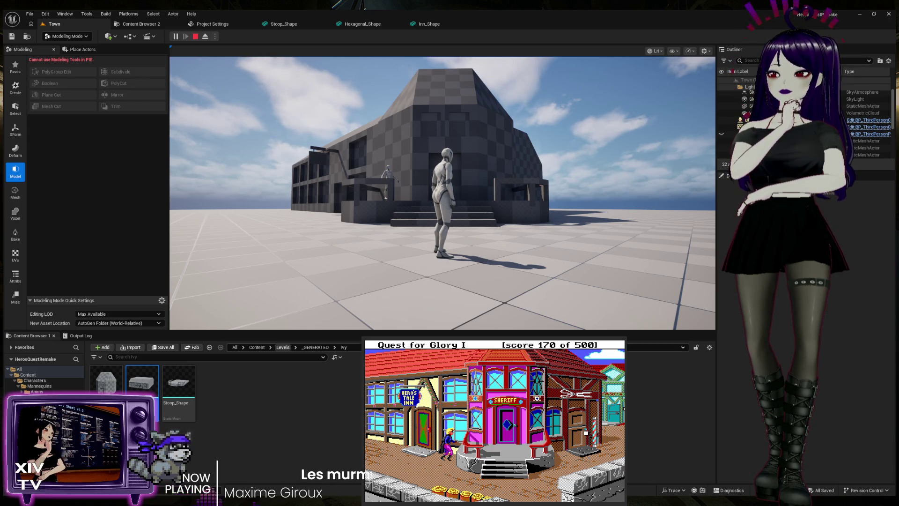
Step: Run the mannequin forward until it stands at the foot of the inn's front stairs
key(w)
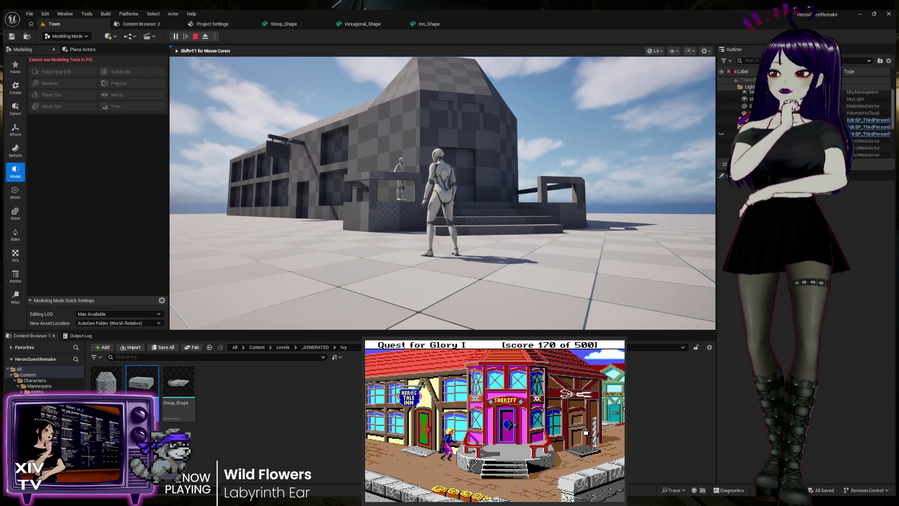
Step: Walk the mannequin left, then toward the porch steps and back away
mouse_move(442, 193)
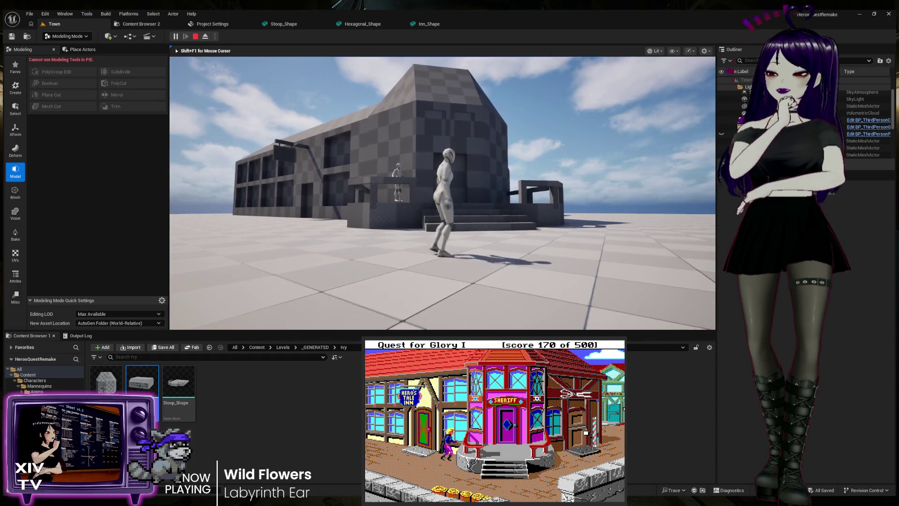
key(s)
key(a)
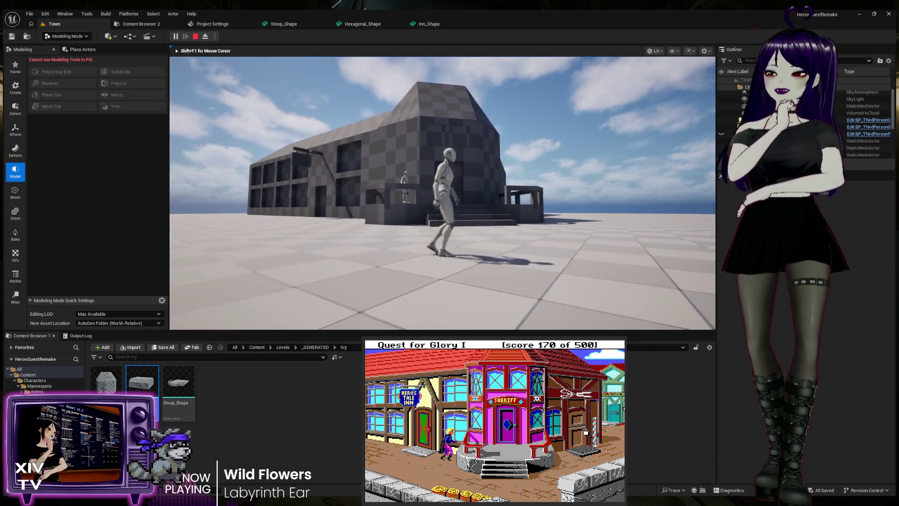
key(w)
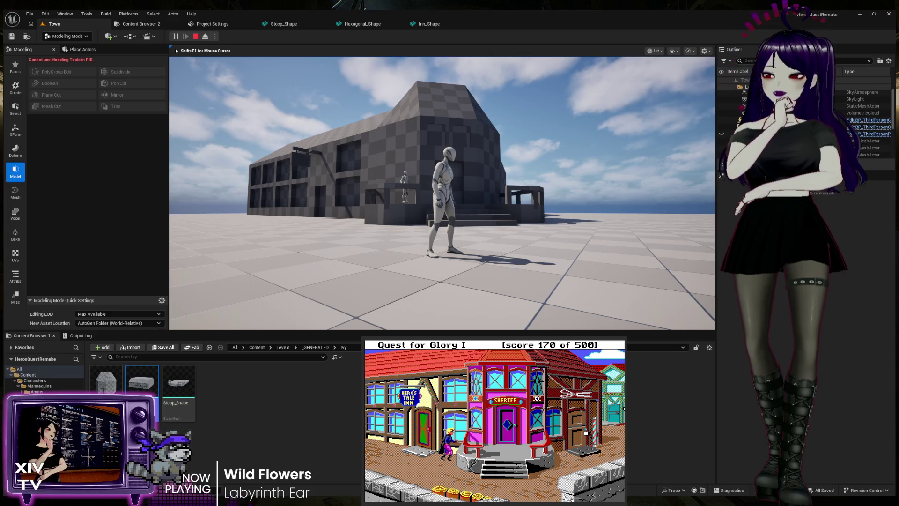
key(w)
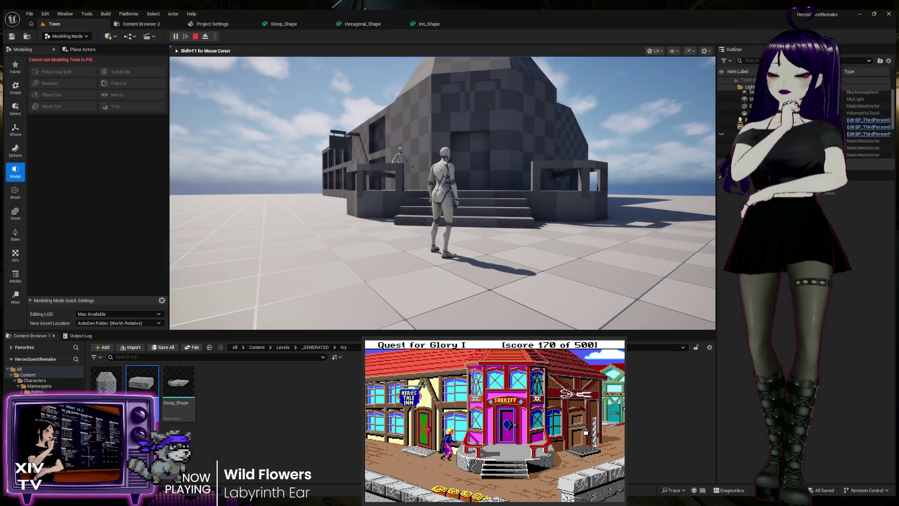
key(s)
key(w)
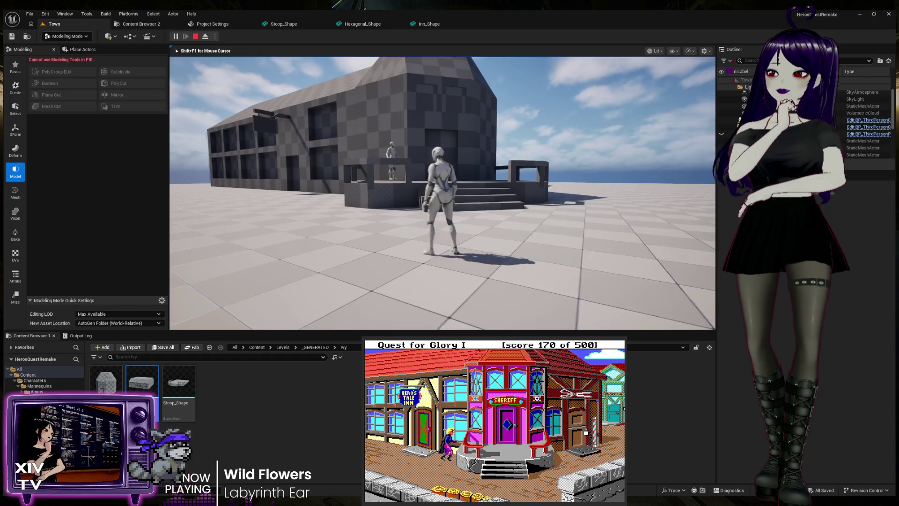
Step: Sidestep the mannequin past the steps, approach the stairs, then run back into the plaza
key(a)
key(w)
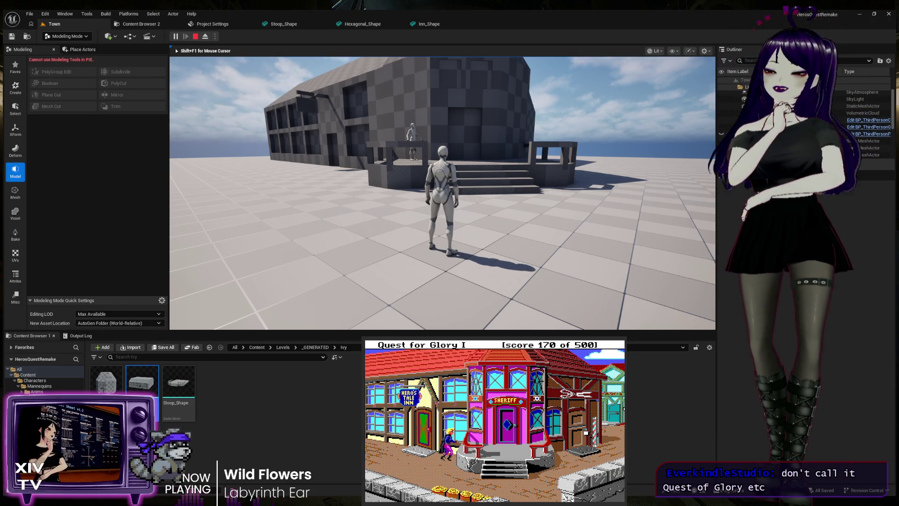
key(w)
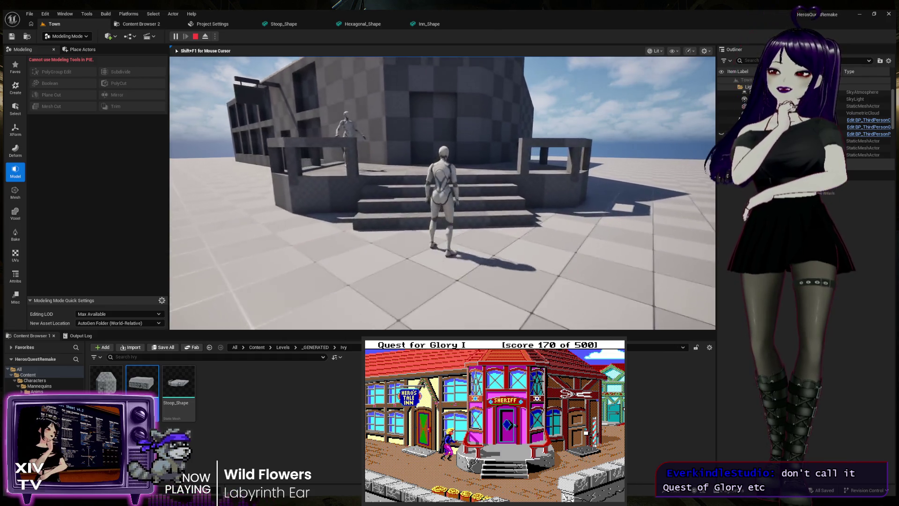
key(s)
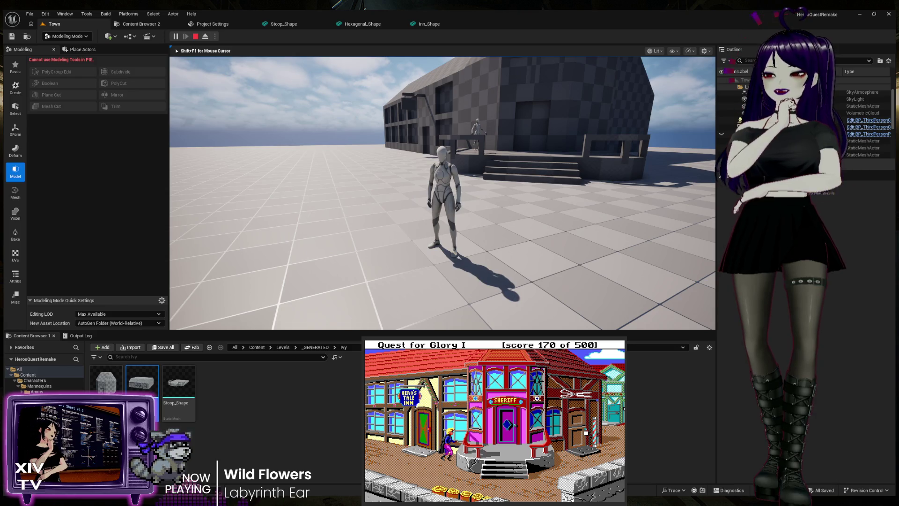
Step: Walk the mannequin left, then turn it toward the inn
key(a)
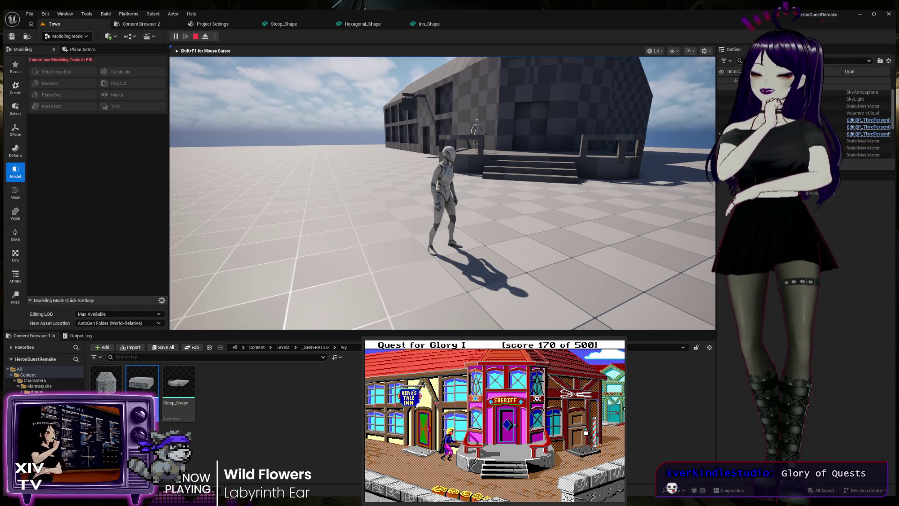
mouse_move(442, 193)
key(w)
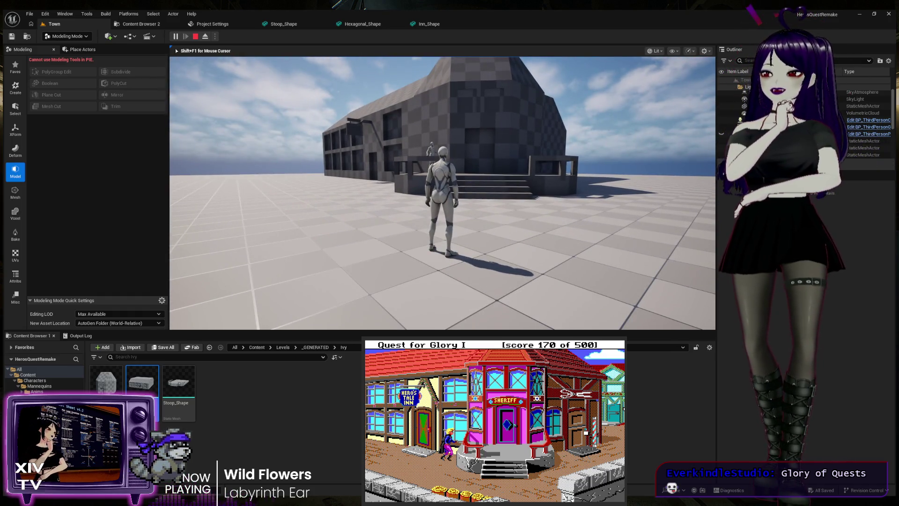
key(w)
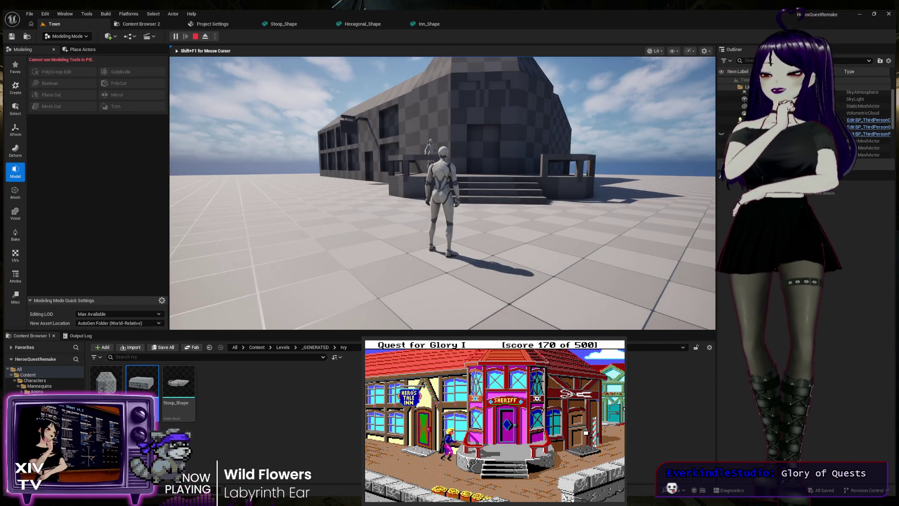
Step: Run the mannequin around the building, then stop the play-in-editor session
key(w)
key(w)
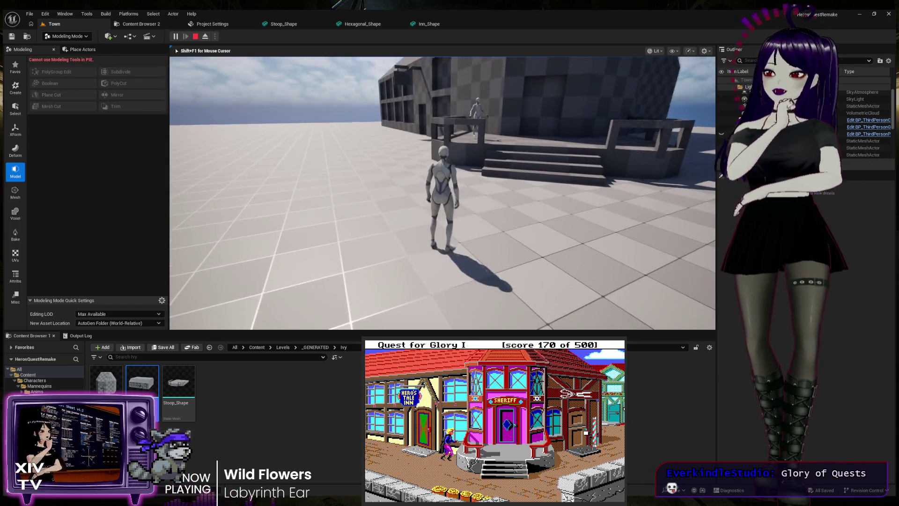
key(w)
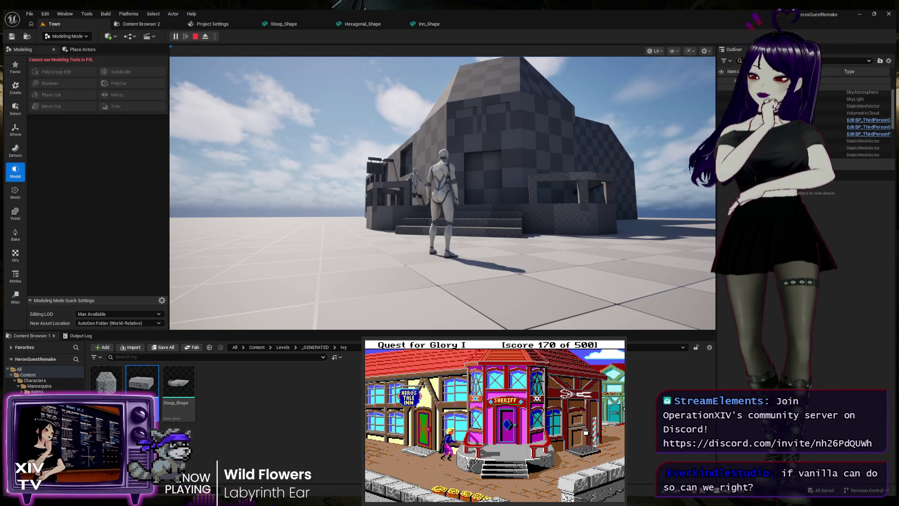
click(442, 193)
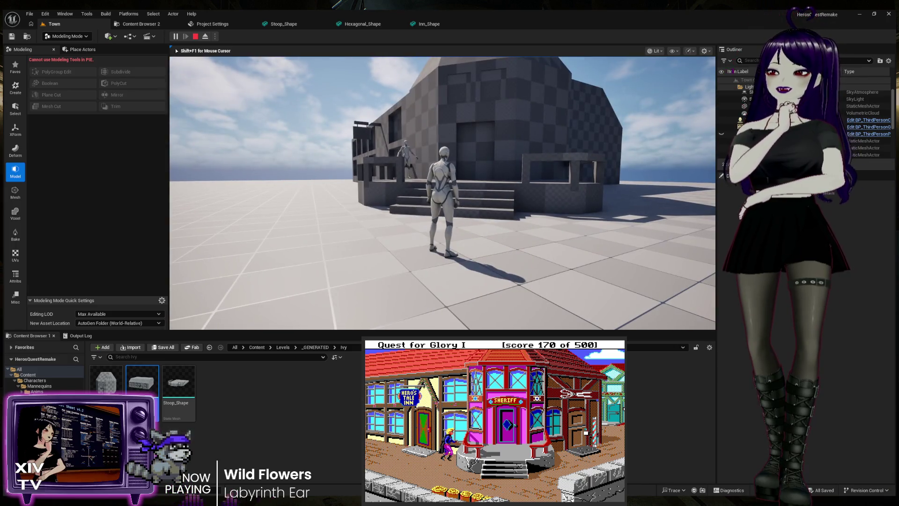
key(Escape)
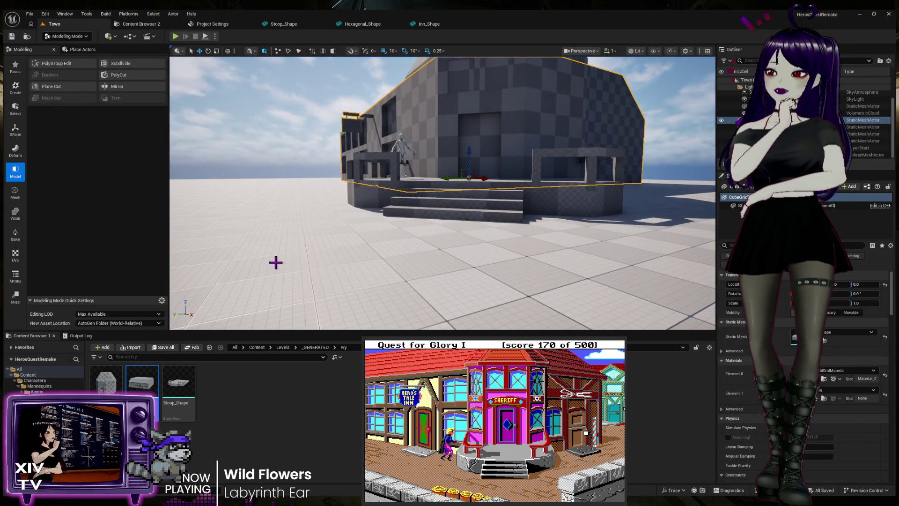
Step: Frame the finished inn blockout, with its railed porch and front stairs, in the viewport
drag(341, 215, 365, 168)
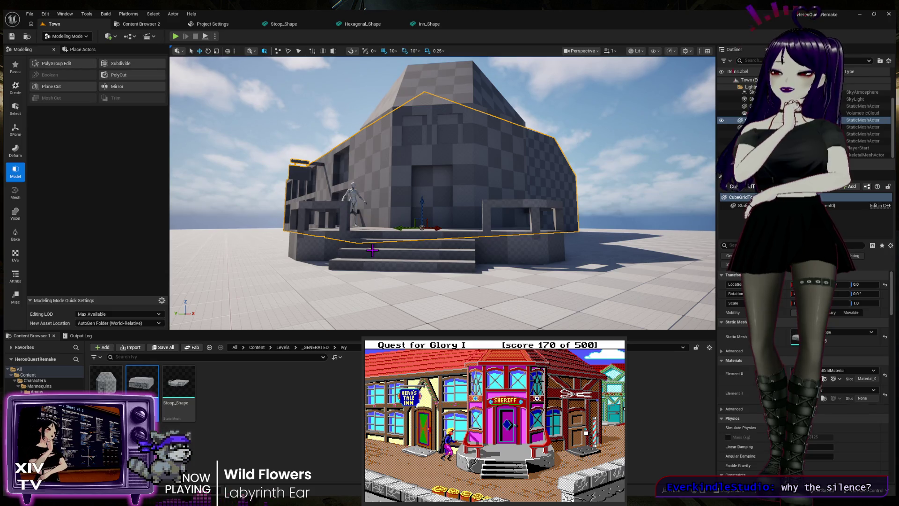